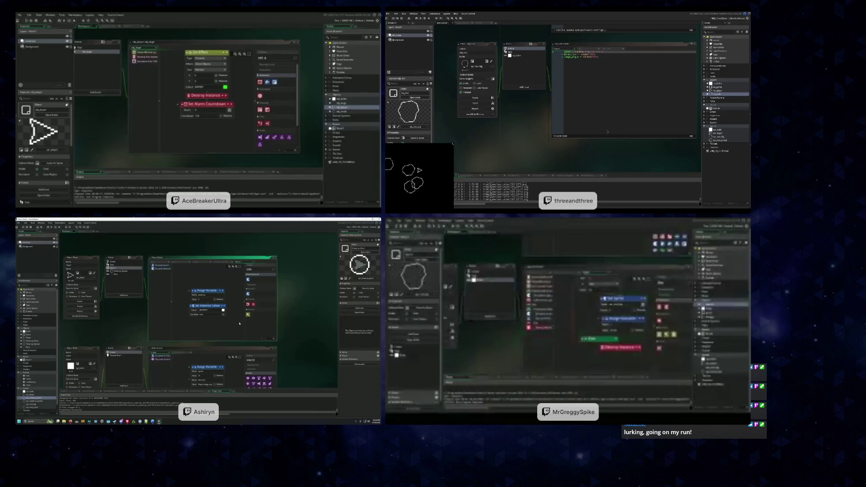
pyautogui.click(614, 117)
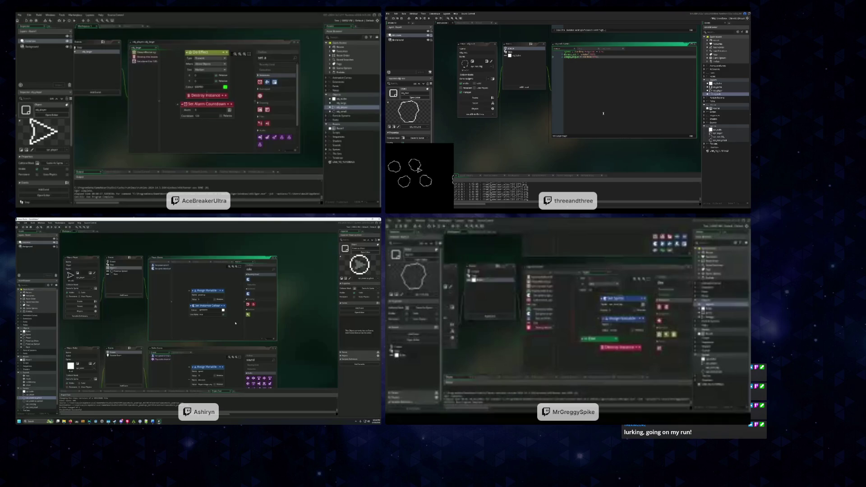
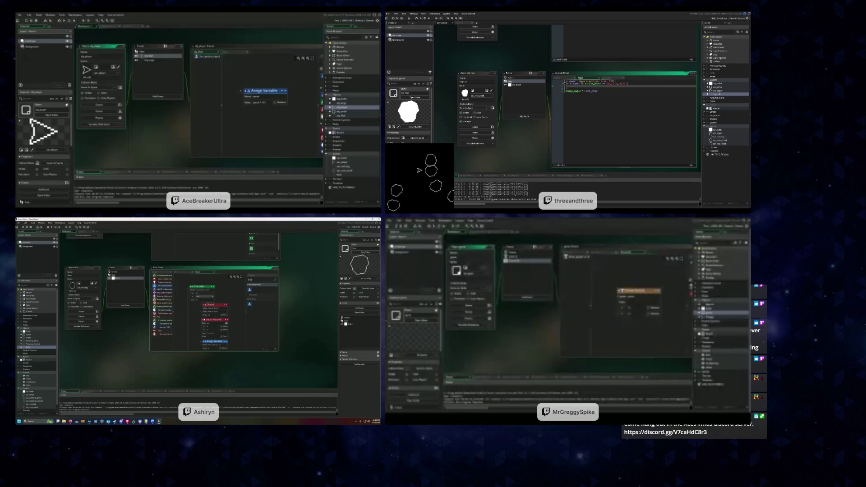
# In the asteroid's step event, add image_angle = rota_step; so its sprite rotates
pyautogui.click(603, 78)
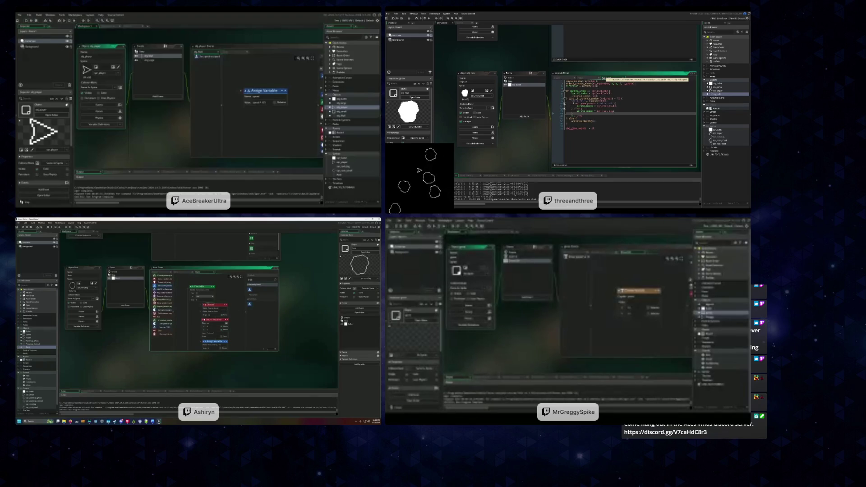
pyautogui.click(581, 78)
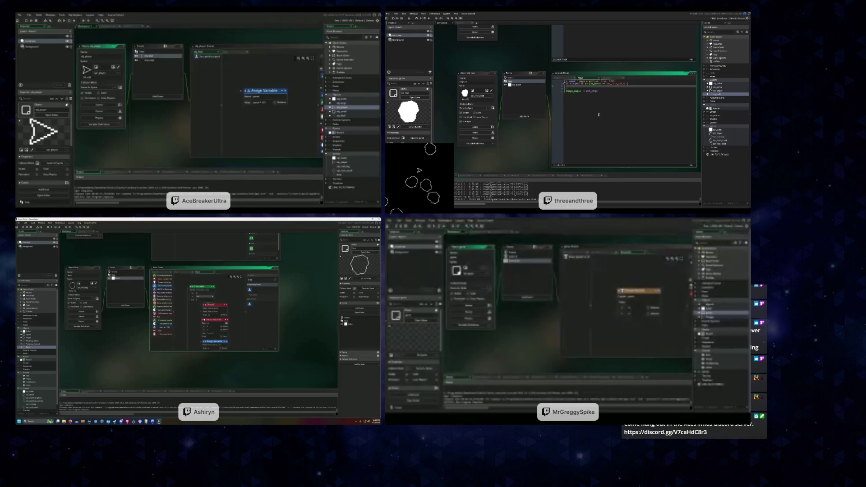
pyautogui.write('image_angle = rot')
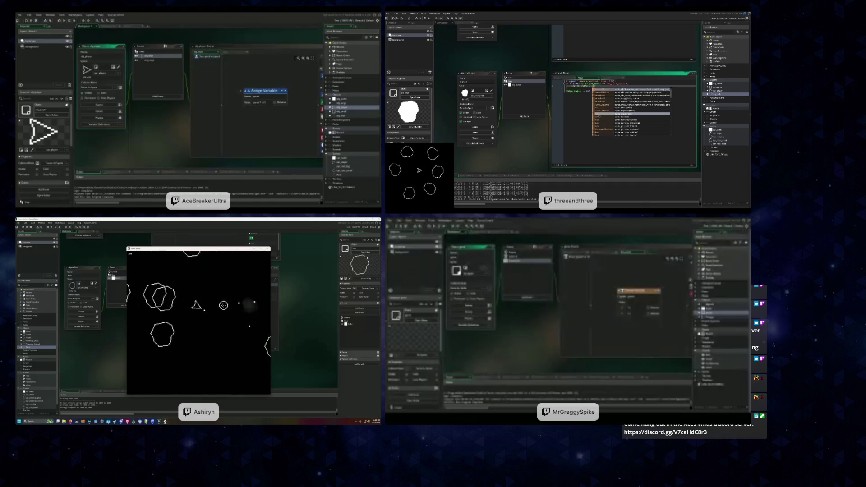
pyautogui.write('a')
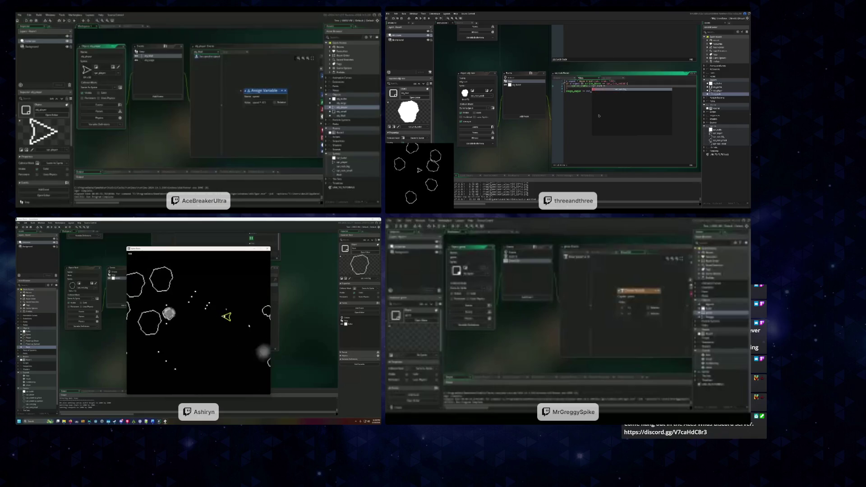
pyautogui.write('_step;')
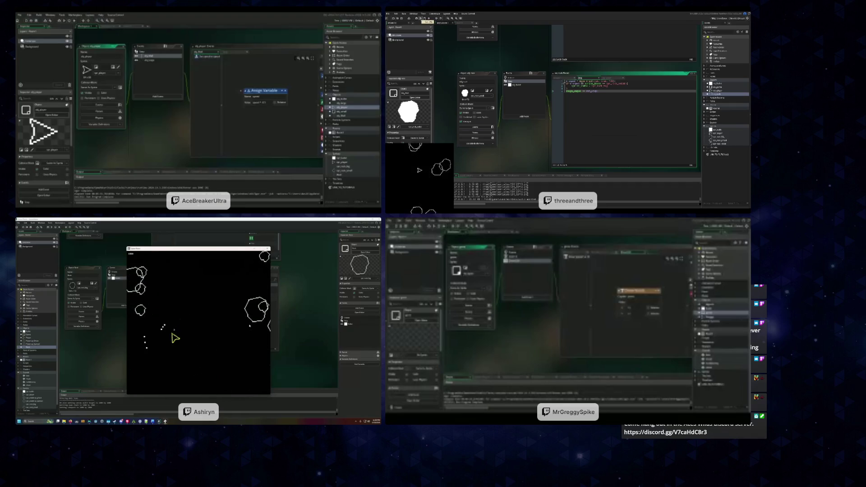
# Run the game with F5 to check the asteroids now rotate
pyautogui.press('F5')
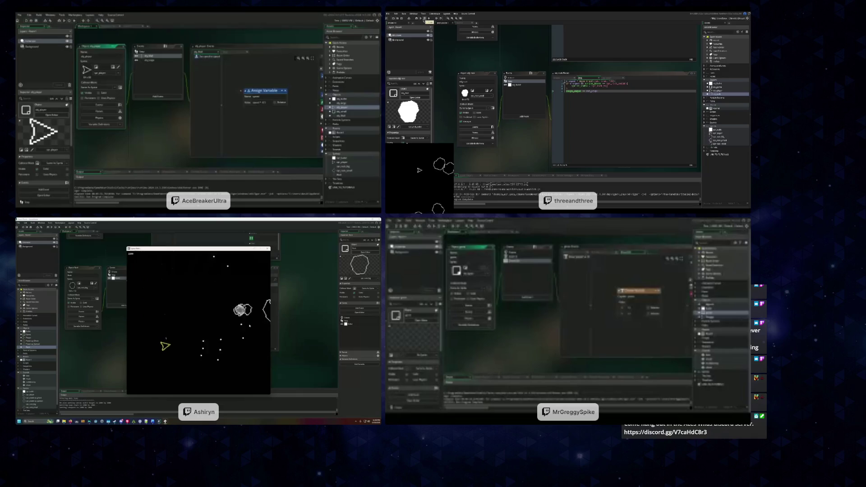